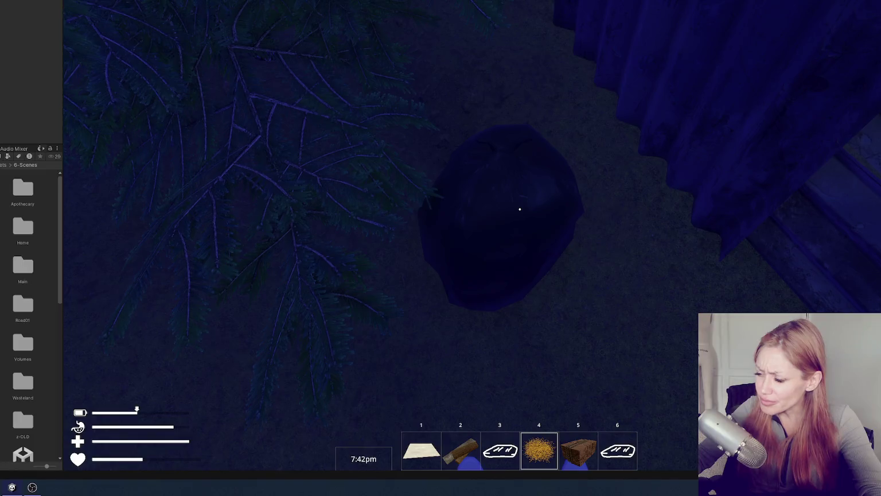
# Pause and stop the running game, then widen the Project panel to three columns
pyautogui.press('Escape')
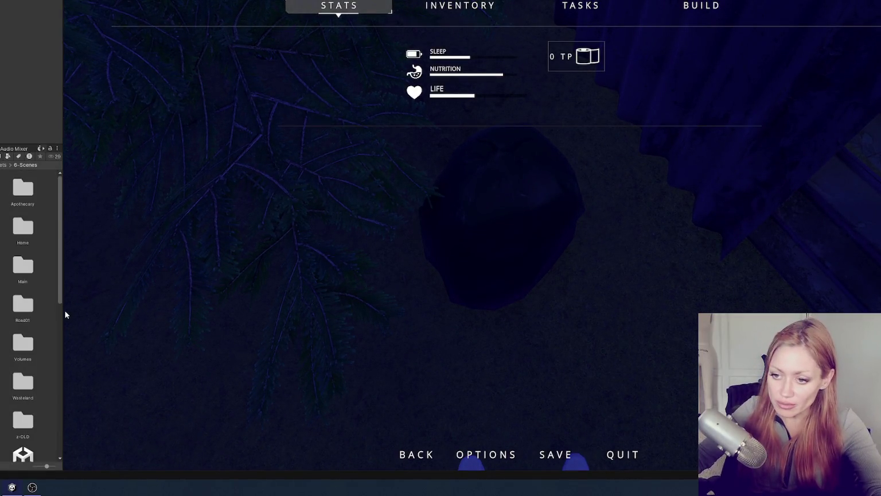
pyautogui.hotkey('ctrl', 'p')
pyautogui.moveTo(63, 309); pyautogui.dragTo(116, 308)
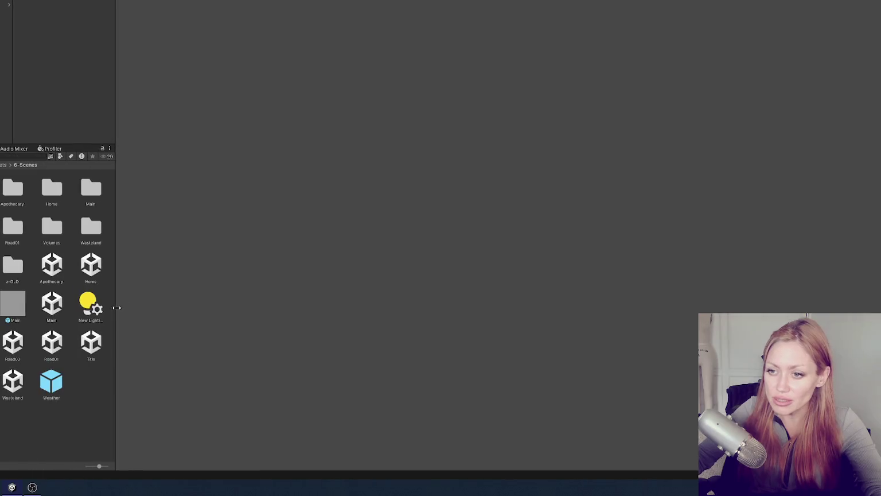
# Search the project assets for 'raycast' and select the Raycast script
pyautogui.click(34, 156)
pyautogui.write('act')
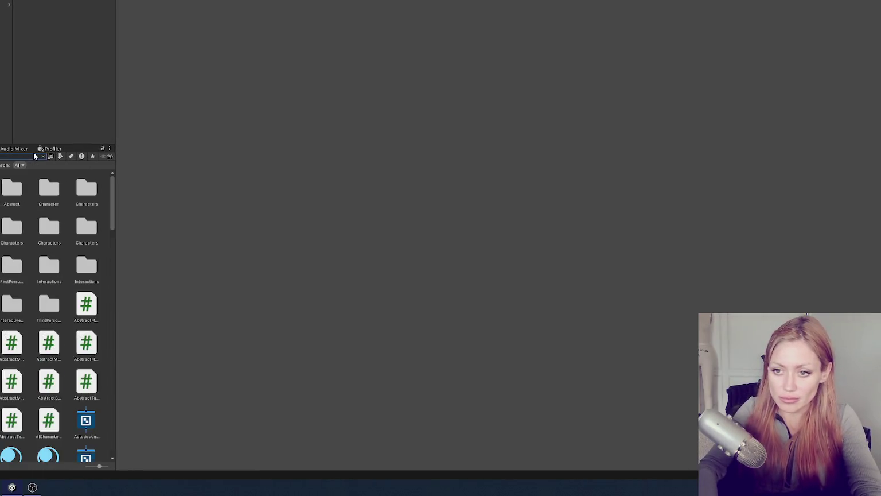
pyautogui.press('BackSpace')
pyautogui.press('BackSpace')
pyautogui.press('BackSpace')
pyautogui.write('raycast')
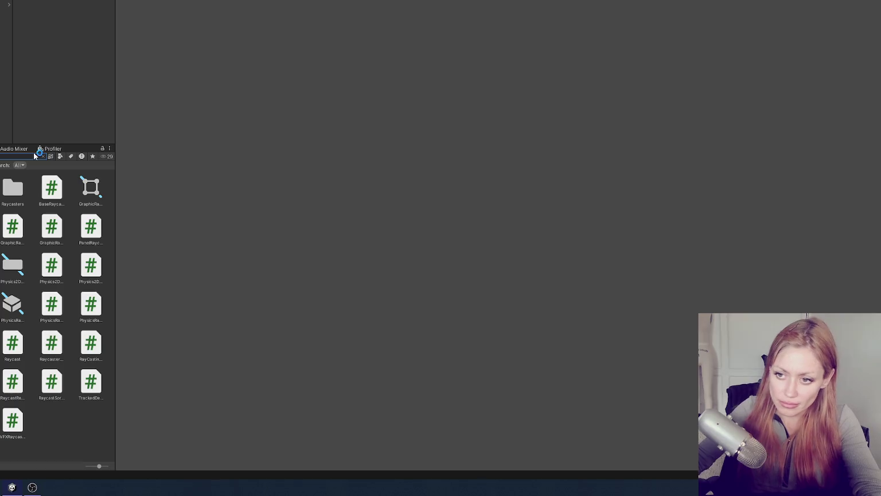
pyautogui.click(19, 344)
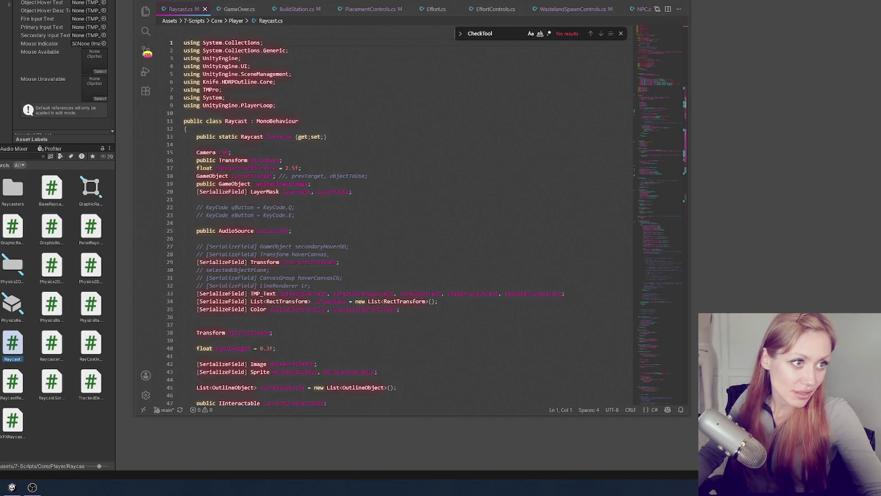
pyautogui.scroll(-10, 497, 189)
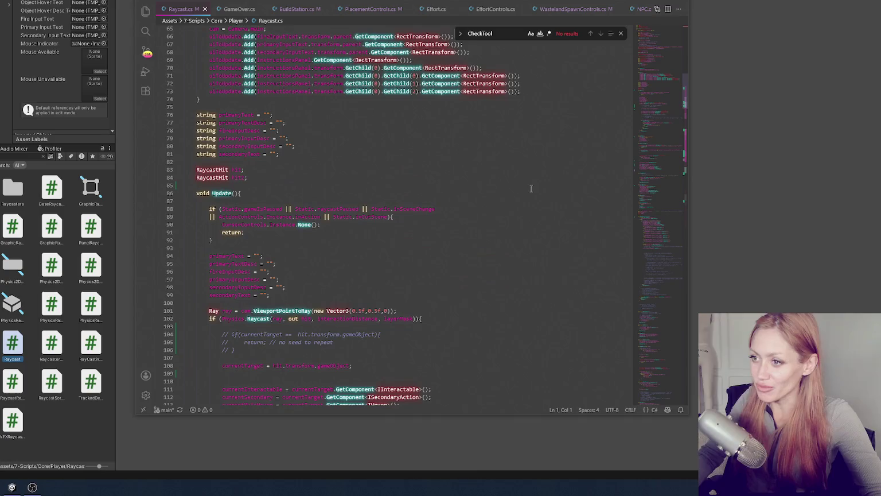
pyautogui.scroll(-13, 571, 155)
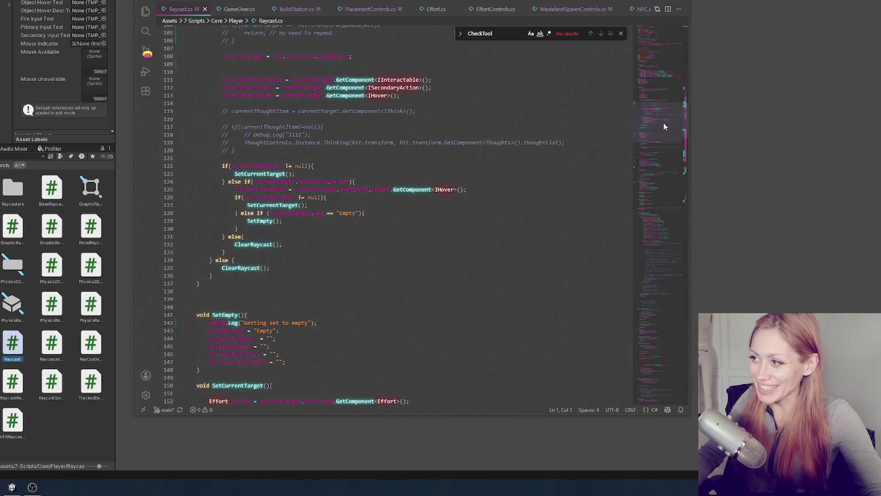
pyautogui.scroll(-20, 664, 126)
pyautogui.click(479, 174)
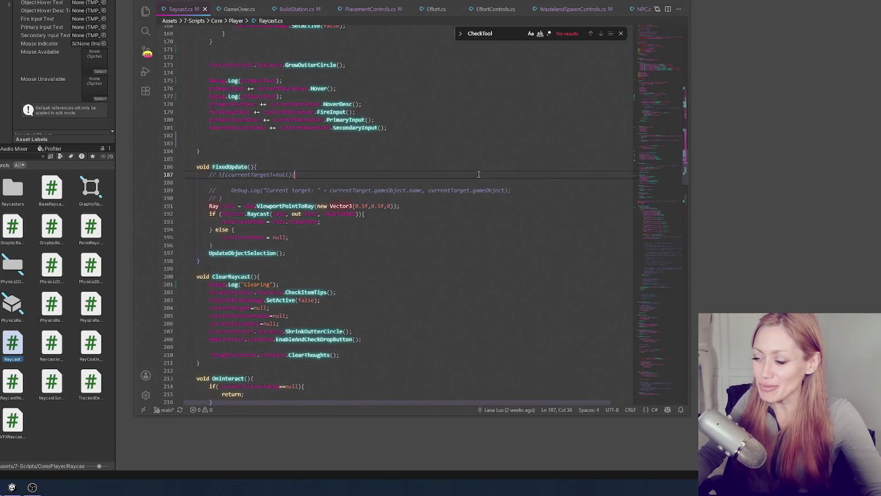
pyautogui.scroll(-6, 481, 173)
pyautogui.click(487, 172)
pyautogui.scroll(-3, 486, 173)
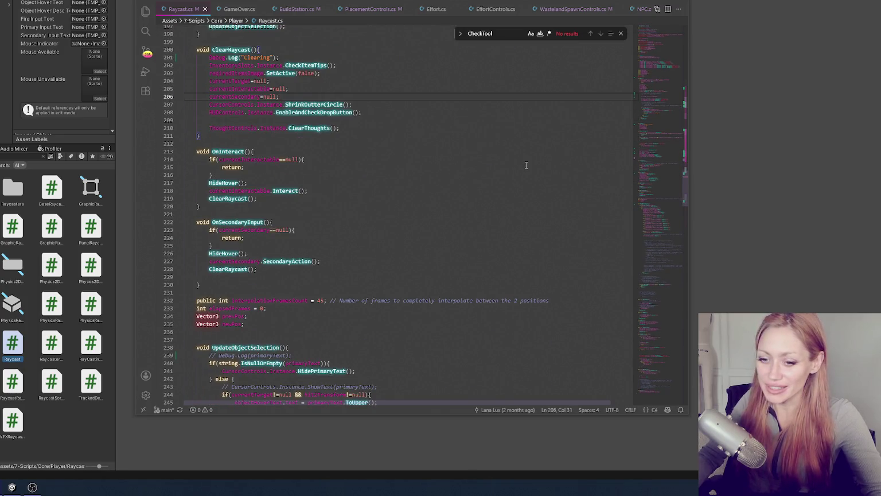
pyautogui.scroll(-7, 522, 190)
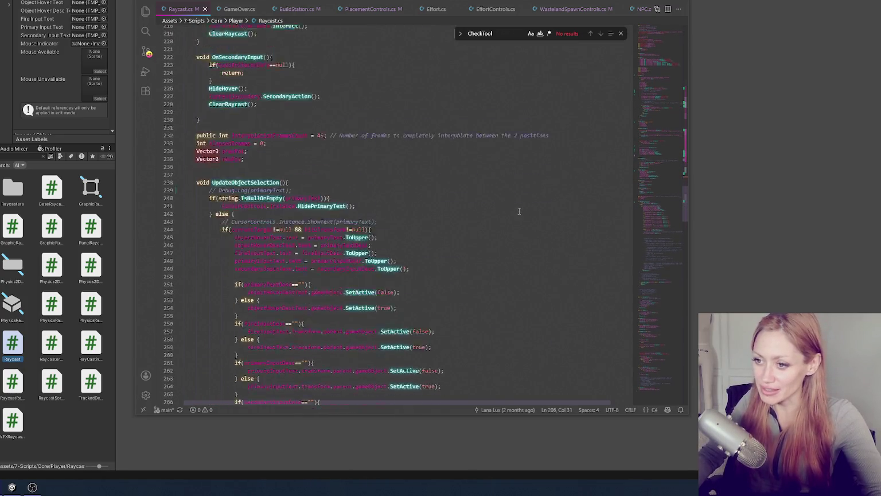
pyautogui.scroll(-5, 518, 211)
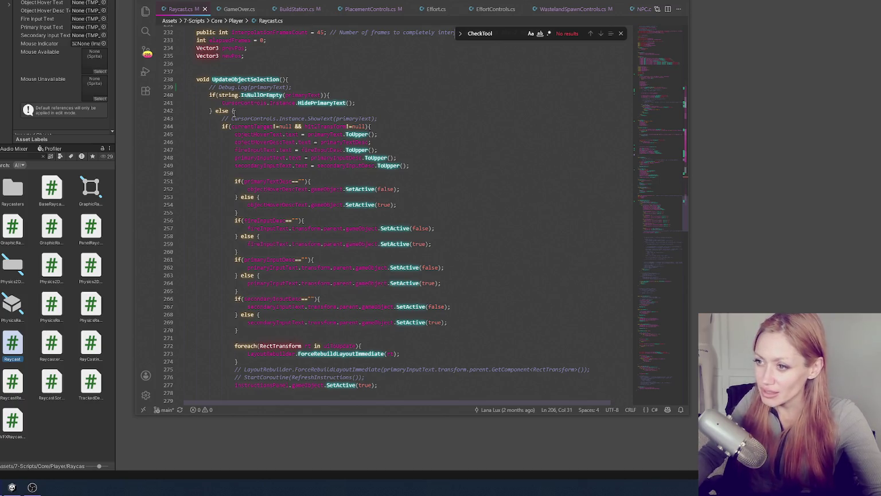
pyautogui.scroll(20, 382, 104)
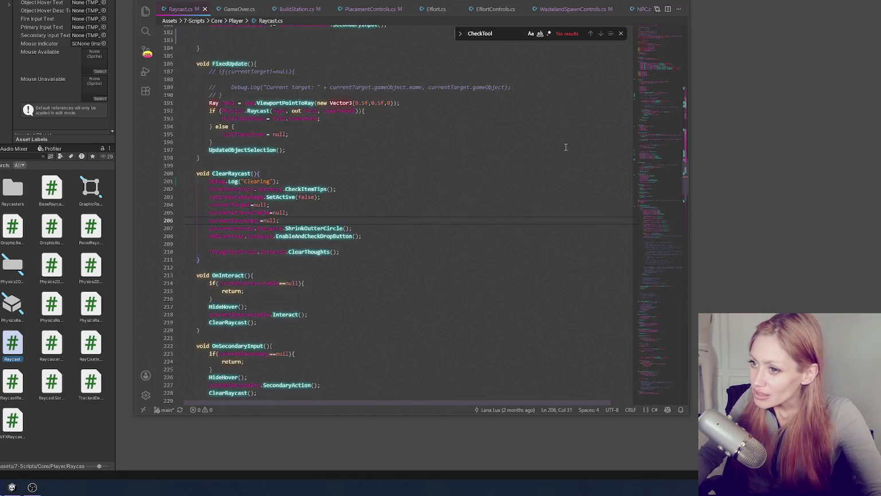
pyautogui.hotkey('ctrl', 'f')
# Find 'inter' and change the line 17 interaction distance from 2.5f to 2.7f, then return to Unity
pyautogui.write('inter')
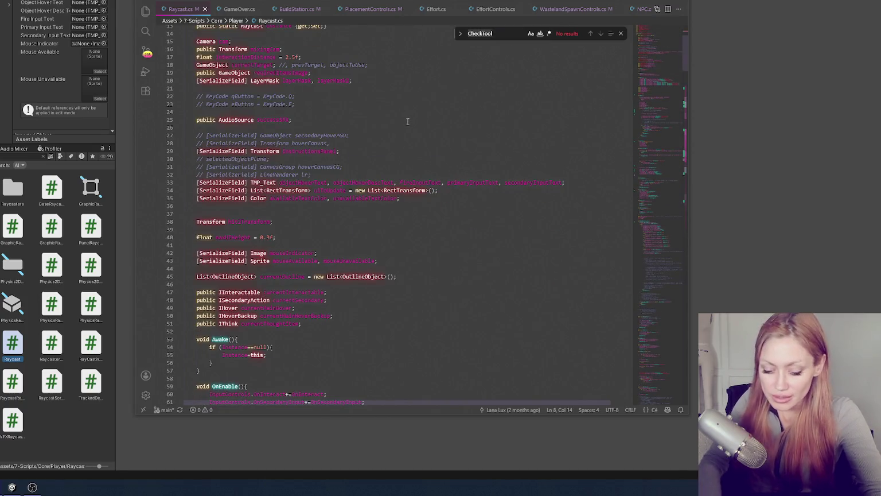
pyautogui.moveTo(288, 167); pyautogui.dragTo(292, 168)
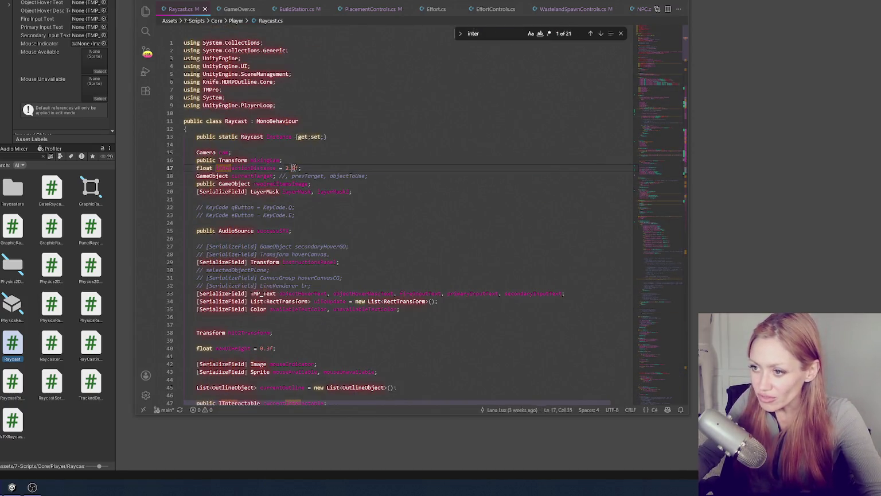
pyautogui.write('7')
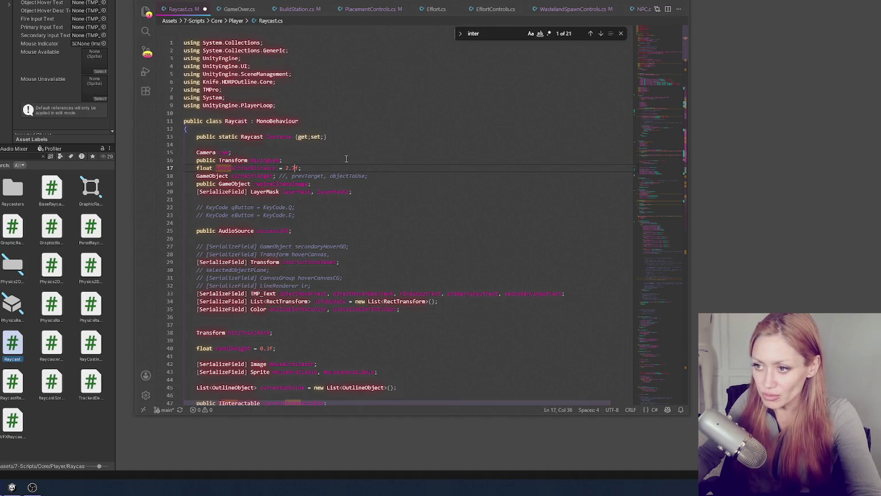
pyautogui.click(31, 136)
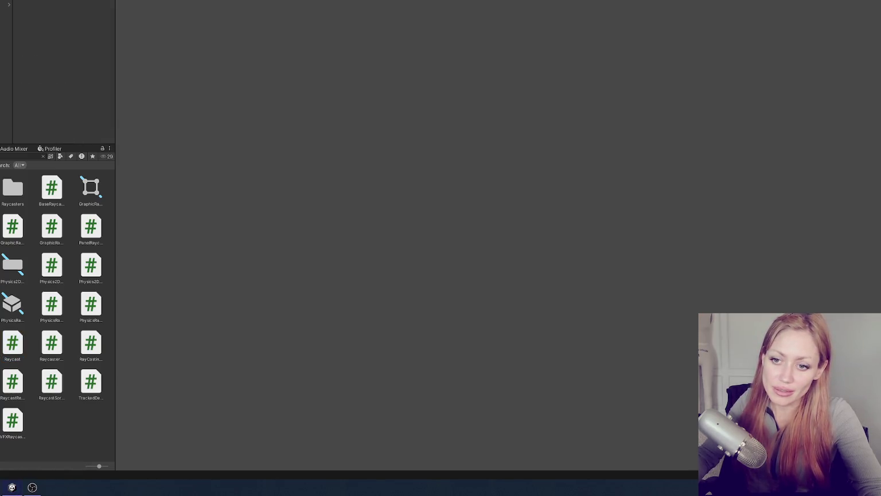
# Clear the Project search and open the Title scene from 6-Scenes, answering the modified-scenes prompt
pyautogui.click(43, 156)
pyautogui.doubleClick(89, 344)
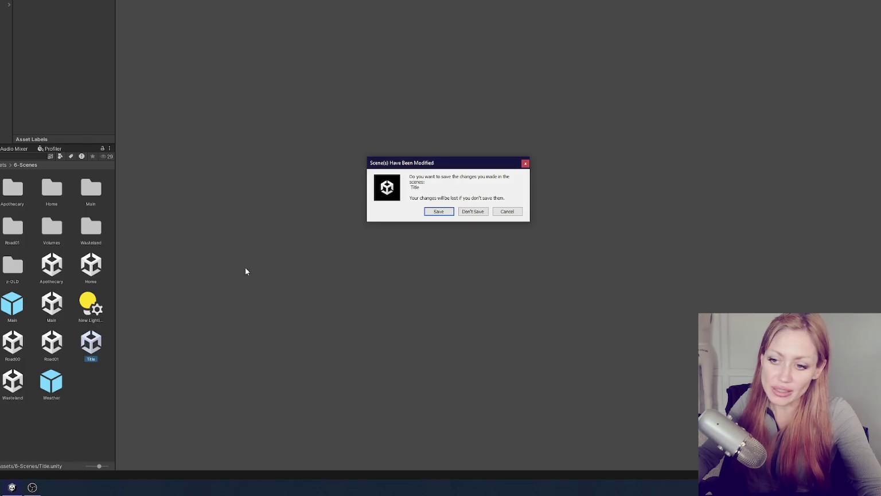
pyautogui.click(429, 213)
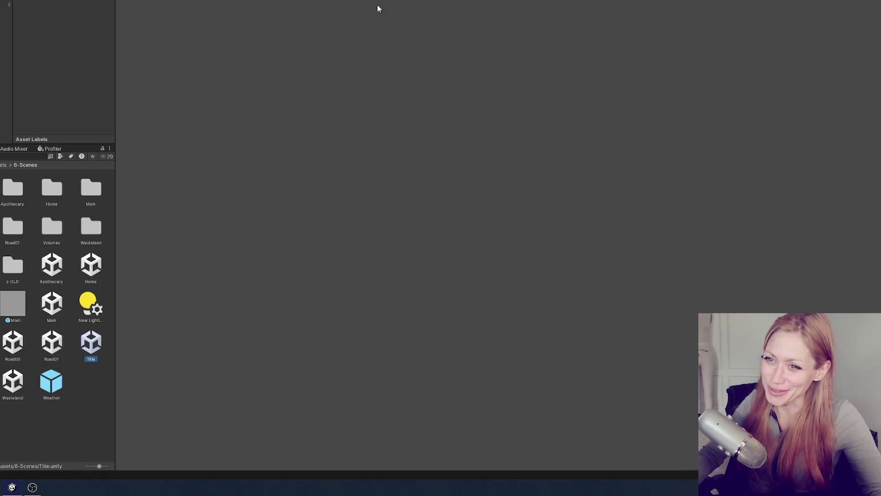
# Narrow the Project panel by dragging its edge 50 pixels left
pyautogui.moveTo(115, 26); pyautogui.dragTo(87, 25)
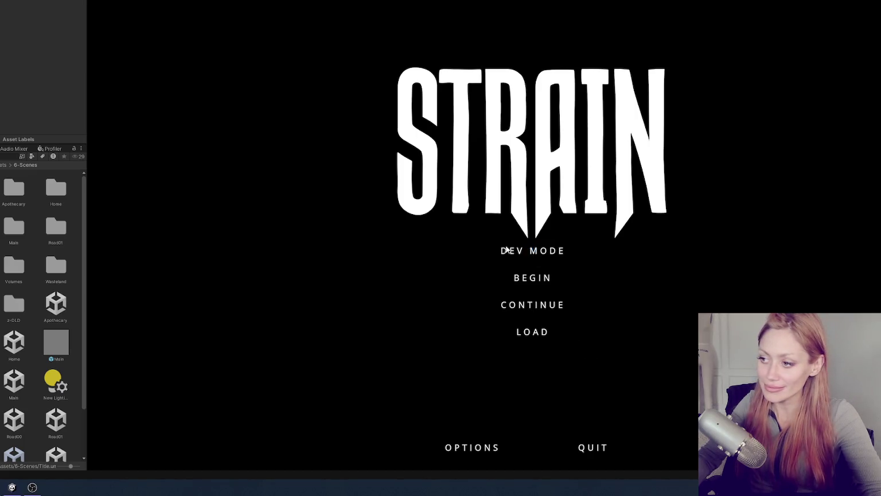
# Start the game in DEV MODE from the STRAIN title menu
pyautogui.click(507, 251)
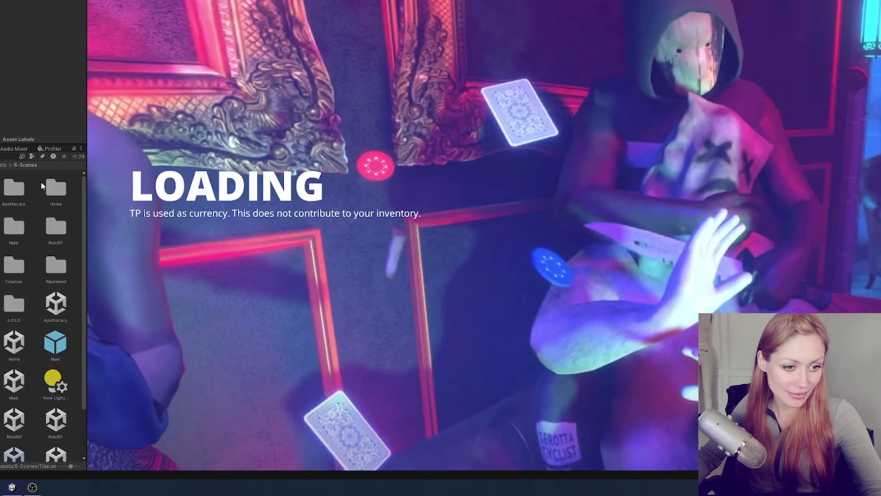